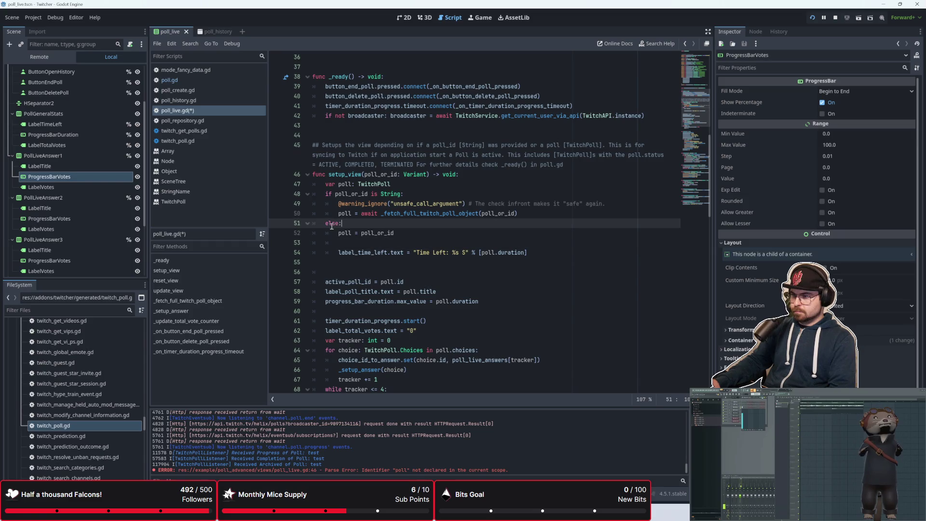
Restore the 'else:' keyword on line 51 of setup_view
key("BackSpace")
key("BackSpace")
key("BackSpace")
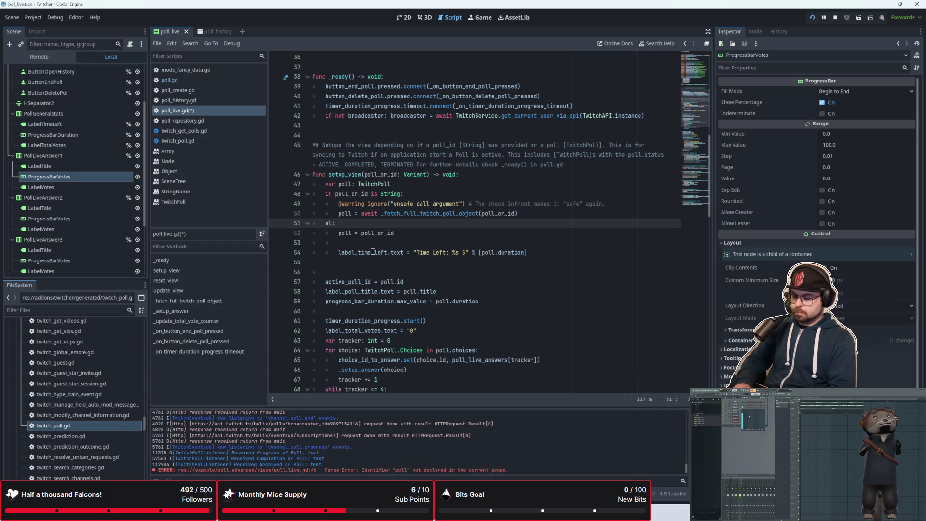
type("if")
key("BackSpace")
key("BackSpace")
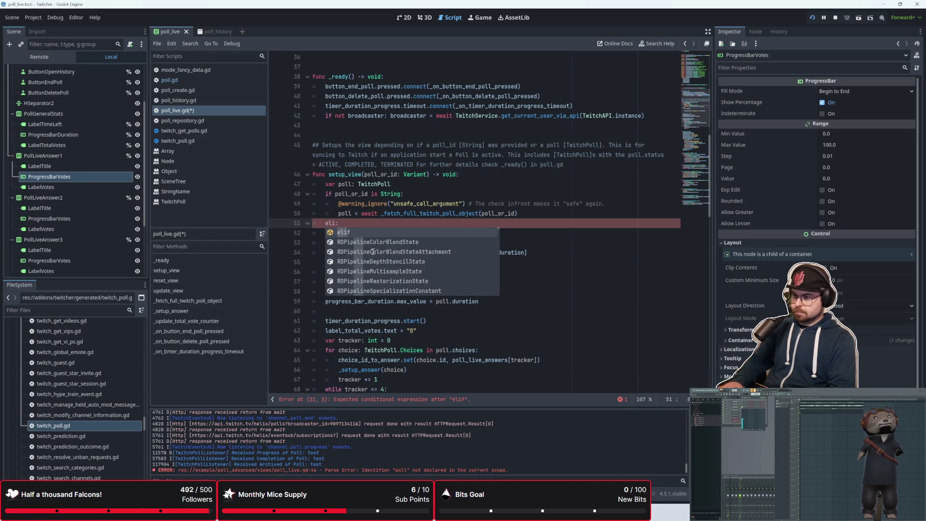
type("se")
Add indented blank lines under the else branch and start a 'Time' call on line 53
left_click(383, 246)
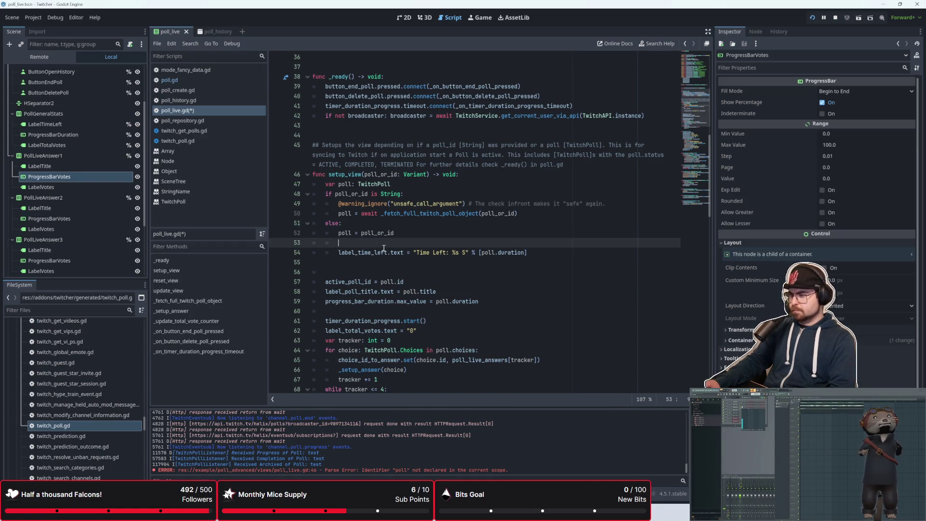
scroll(405, 279, "down", 2)
scroll(409, 276, "up", 2)
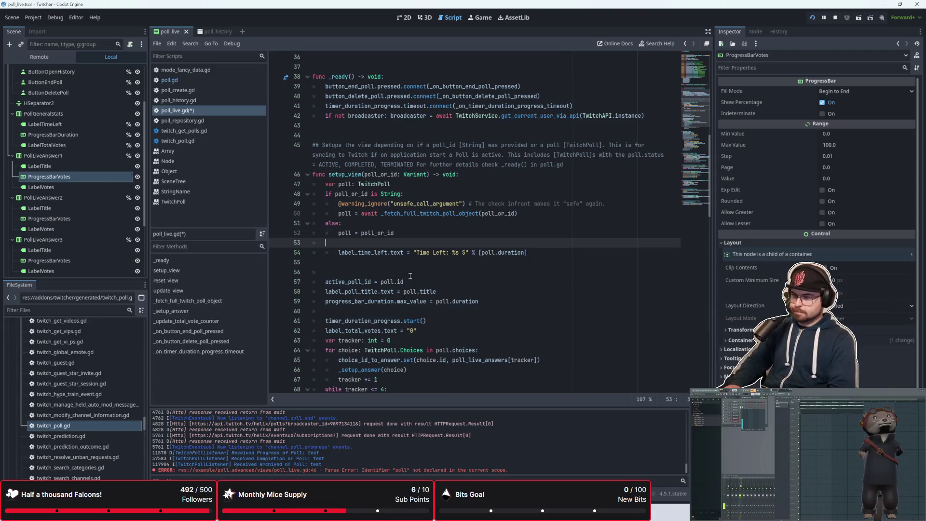
key("Tab")
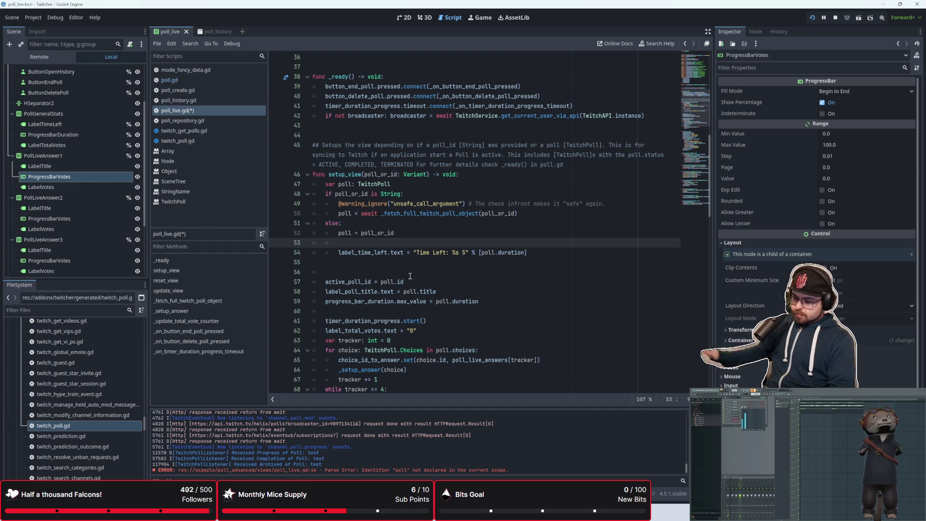
type("p")
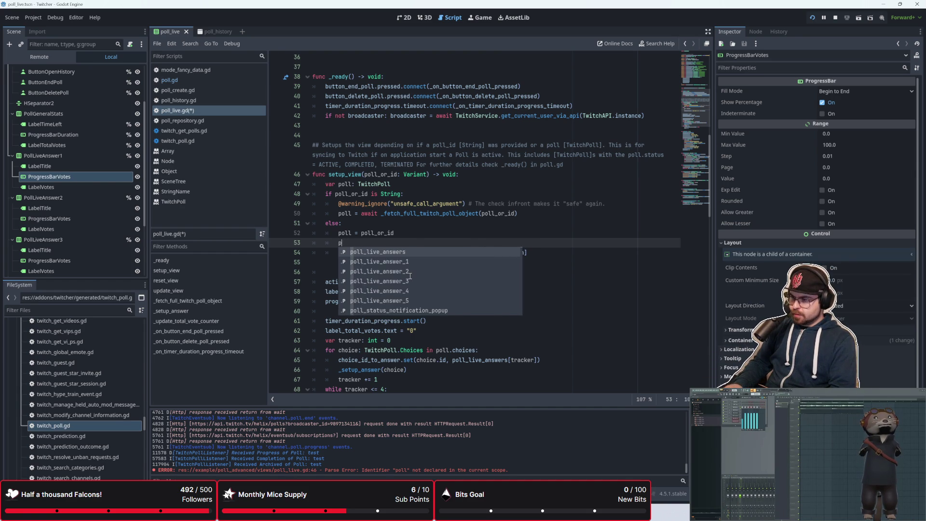
key("Escape")
key("BackSpace")
key("BackSpace")
key("BackSpace")
key("BackSpace")
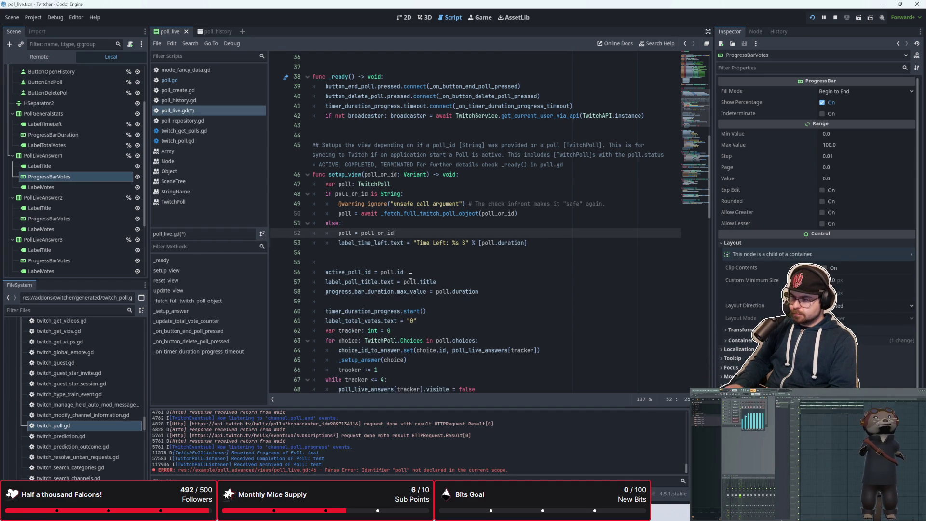
key("Return")
key("Return")
key("Up")
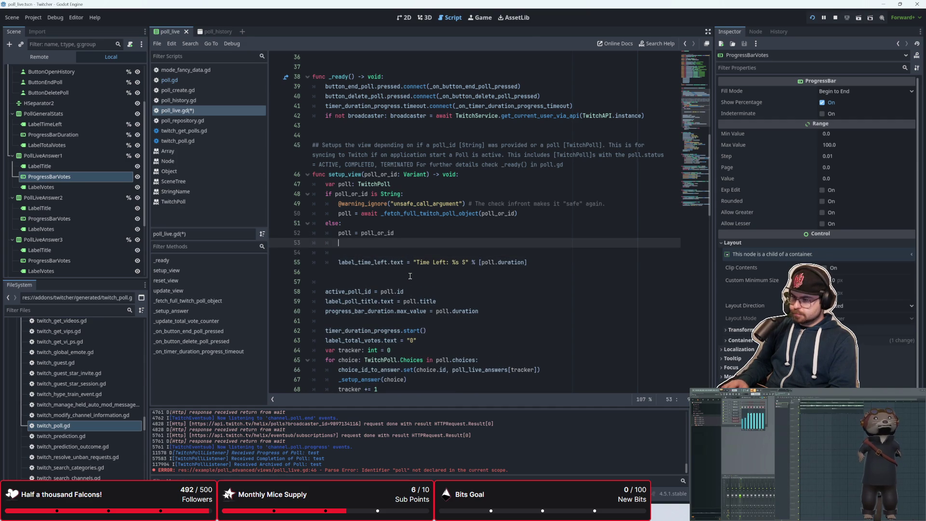
type("Time")
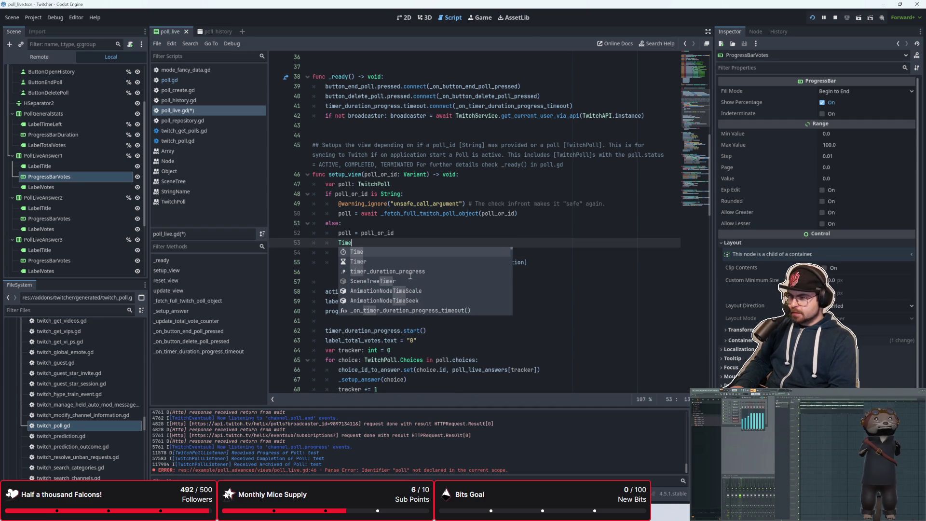
key("Escape")
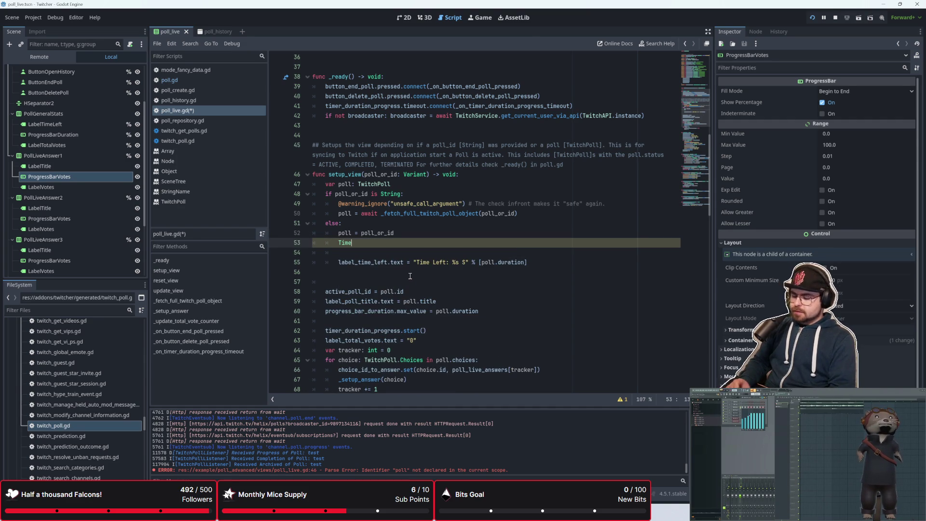
Look up the Time class in Search Help and view its Methods
key("F1")
type("Time")
key("Return")
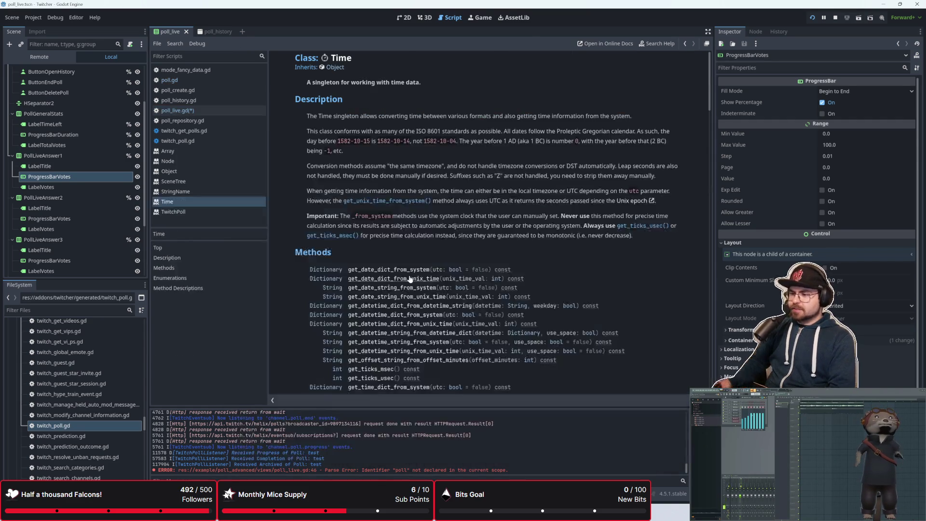
scroll(409, 279, "down", 5)
scroll(381, 282, "up", 3)
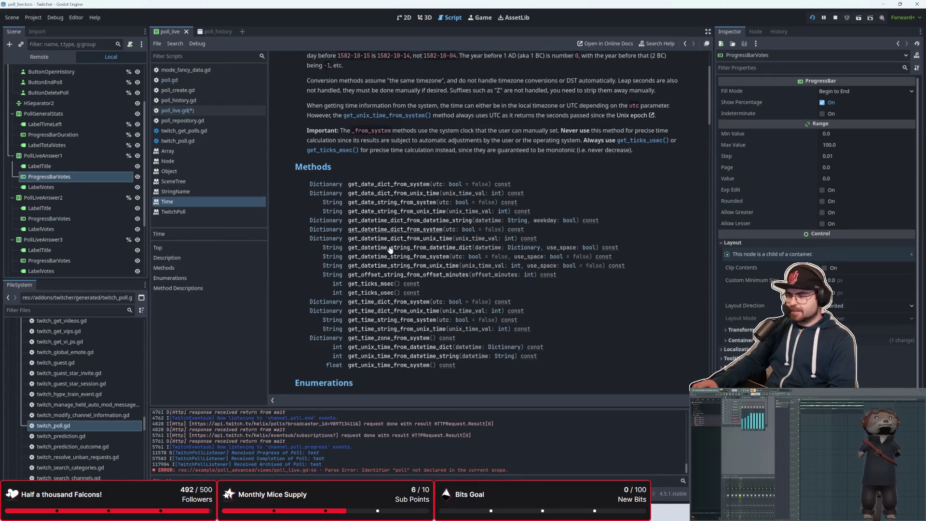
scroll(383, 288, "down", 2)
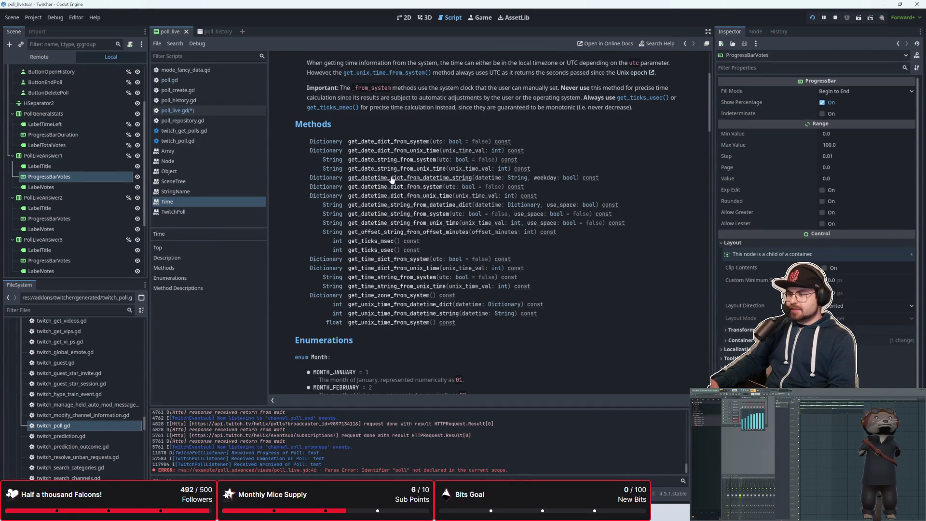
Check the started_at example in the Twitch Get Polls API reference against the Time docs
key("alt+Tab")
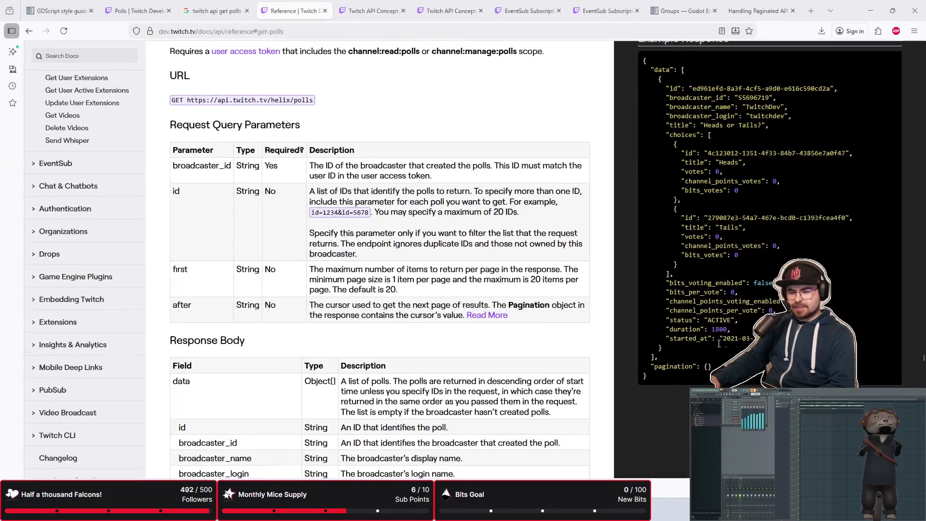
double_click(725, 339)
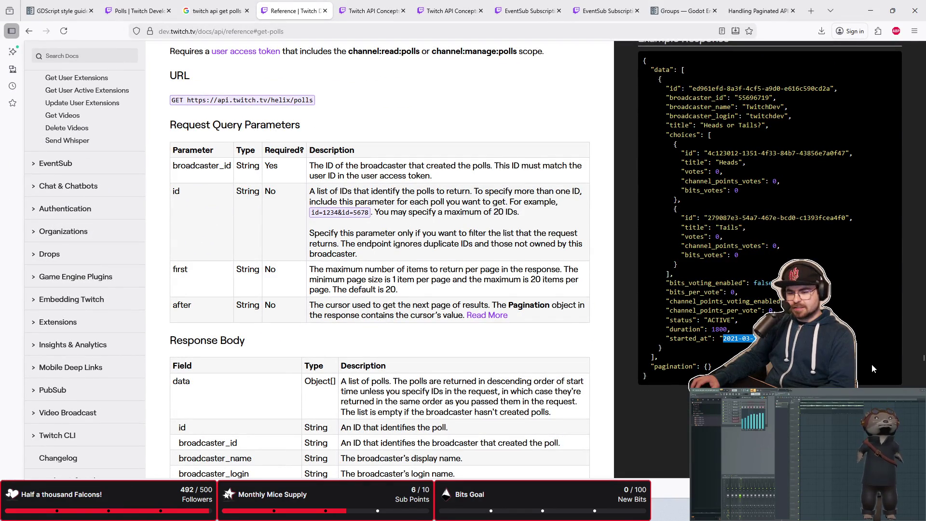
key("alt+Tab")
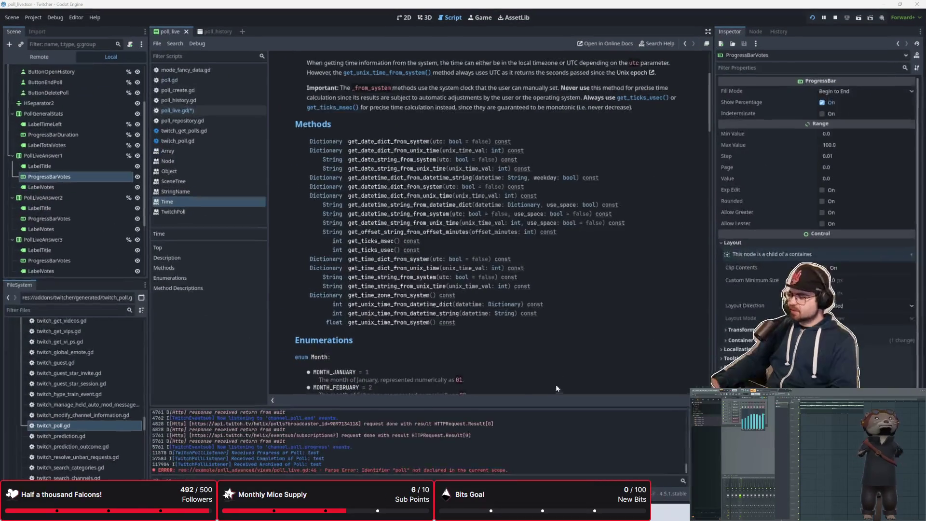
key("alt+Tab")
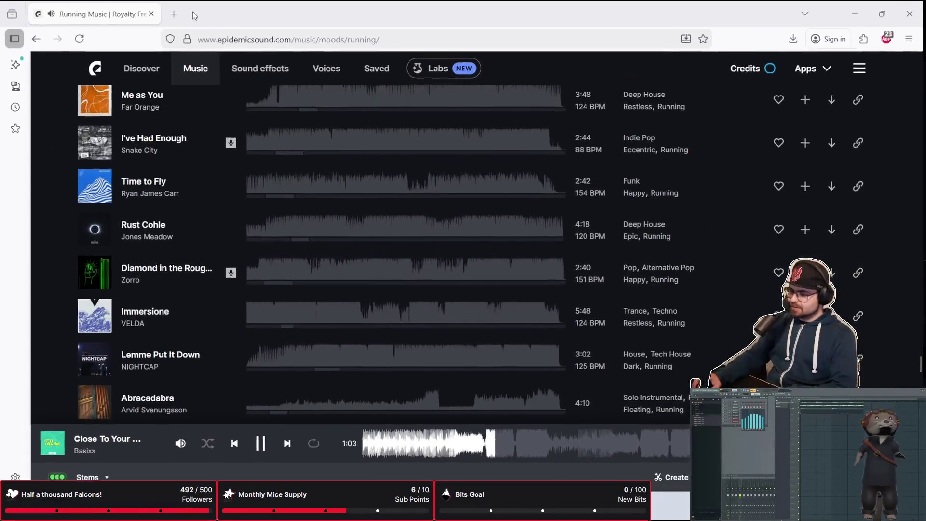
Minimize everything to the desktop and bring the Godot editor back with the Time docs
key("super+d")
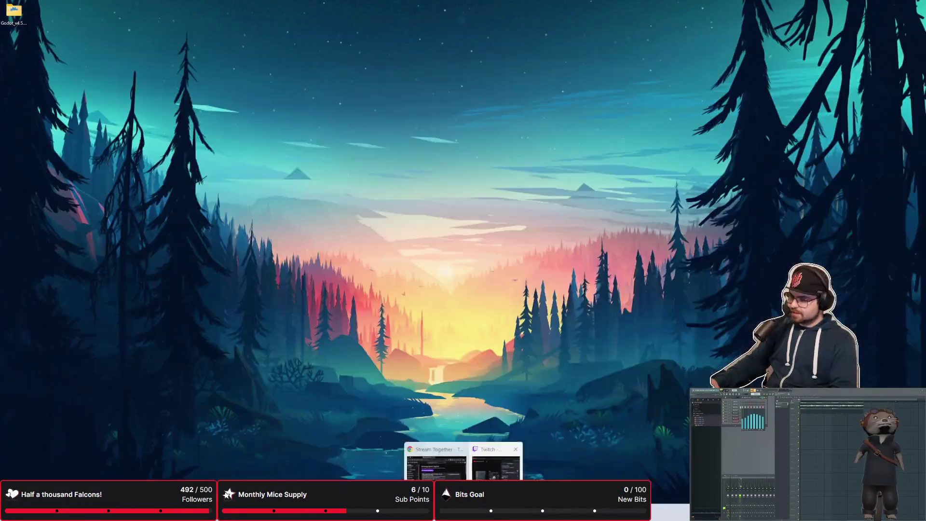
key("alt+Tab")
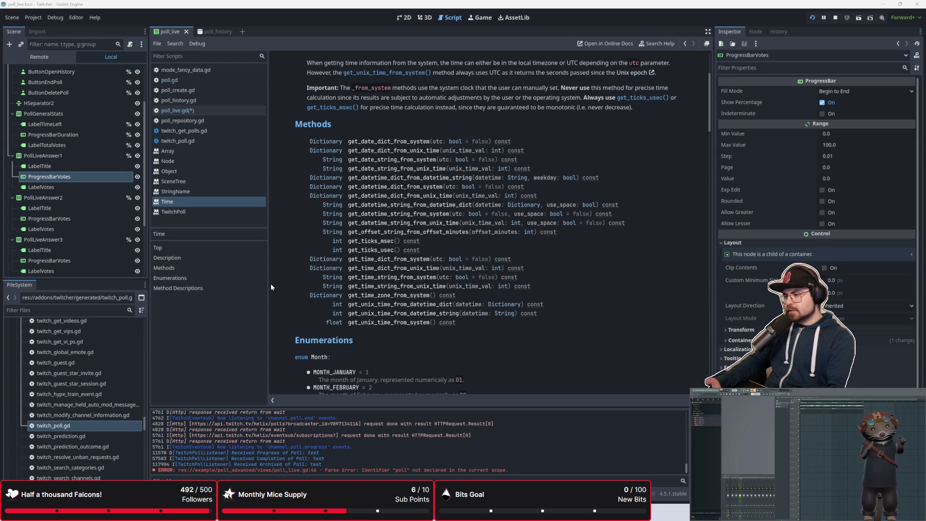
Return to poll_live.gd and delete the placeholder word 'Time' from line 53
scroll(277, 288, "up", 5)
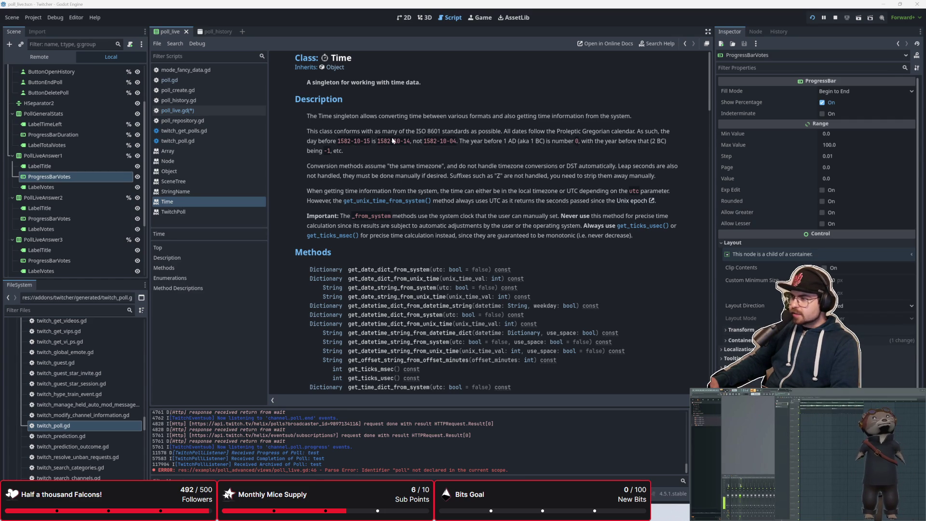
scroll(439, 231, "down", 10)
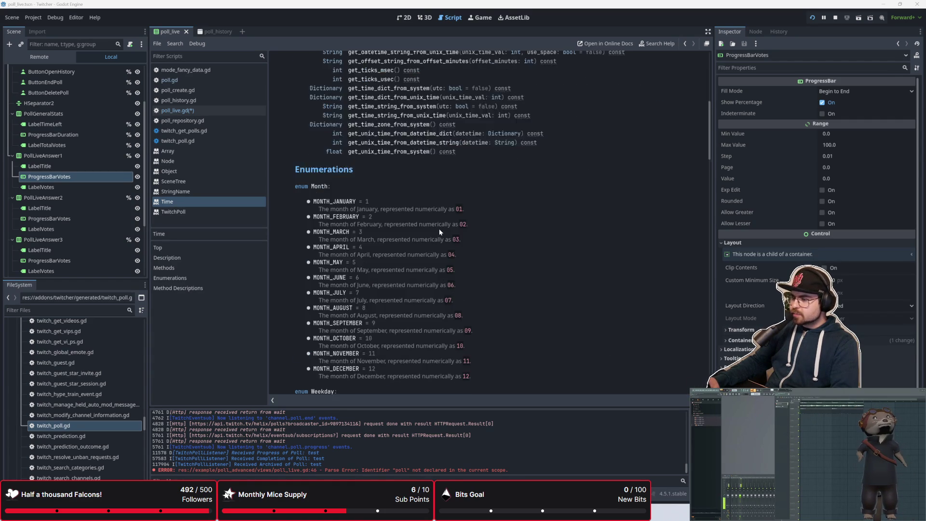
scroll(439, 232, "up", 10)
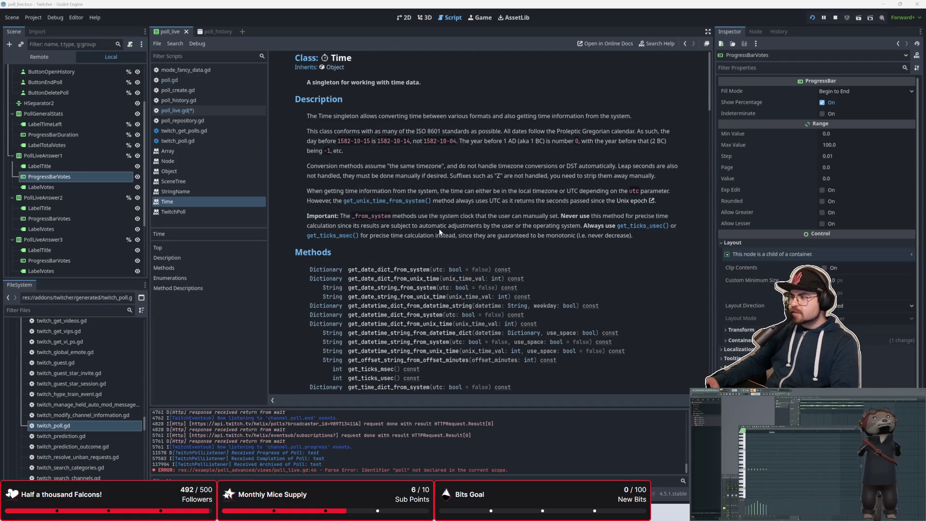
scroll(440, 231, "down", 5)
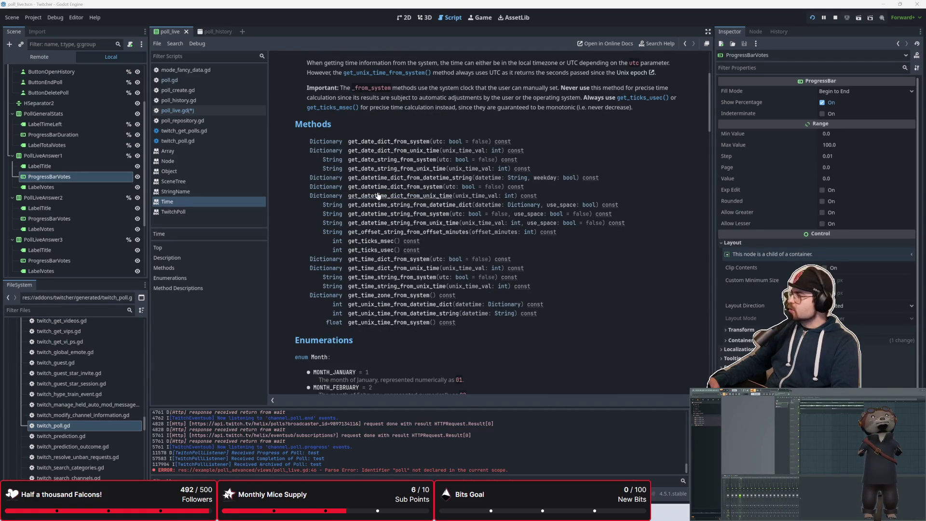
left_click(203, 110)
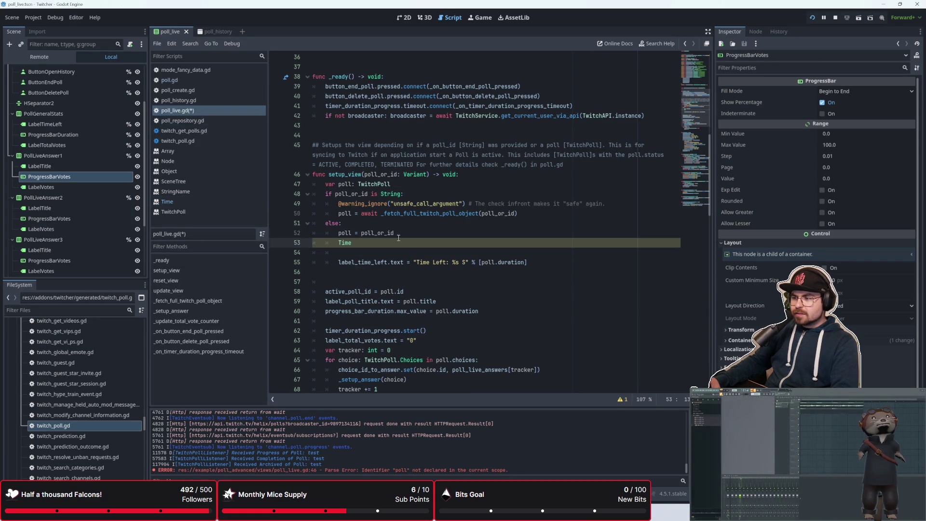
key("ctrl+BackSpace")
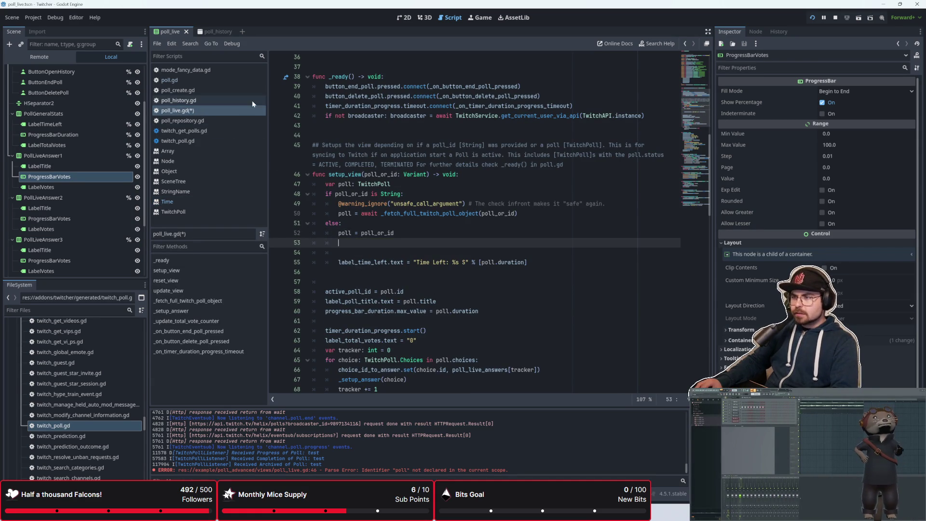
Reopen the Time class reference and read down to the datetime string method descriptions
left_click(198, 203)
scroll(395, 226, "down", 15)
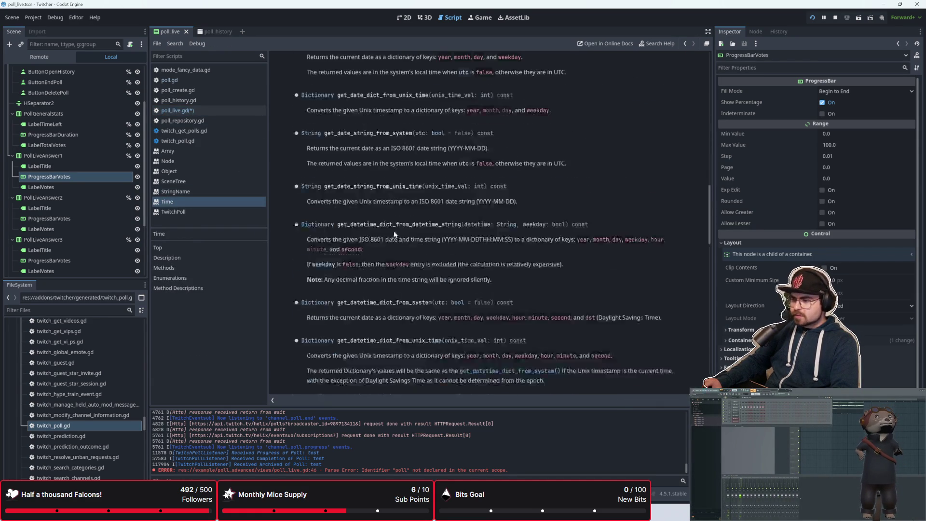
scroll(394, 225, "up", 20)
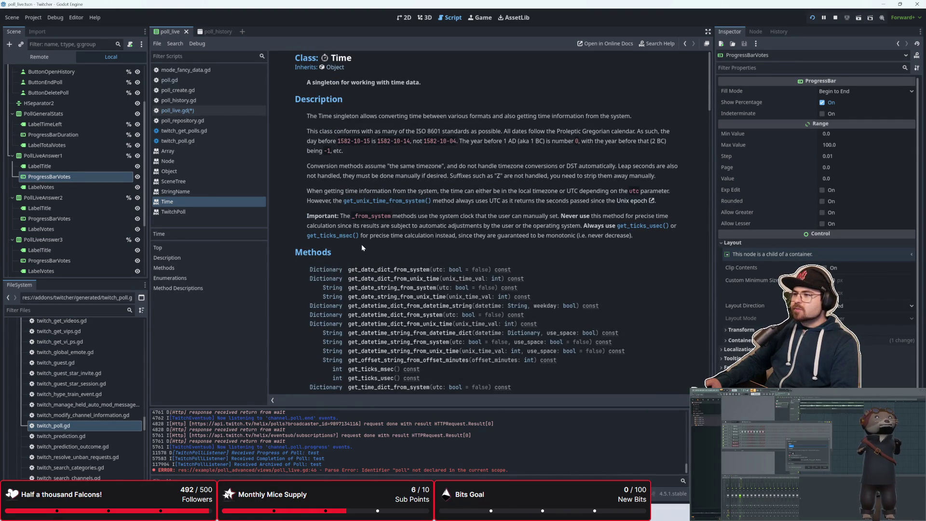
scroll(361, 244, "down", 10)
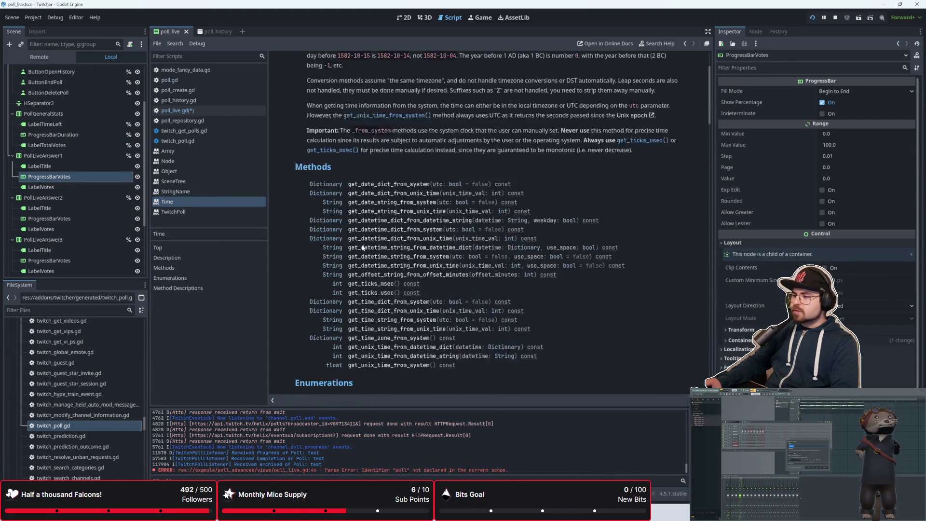
scroll(363, 244, "down", 7)
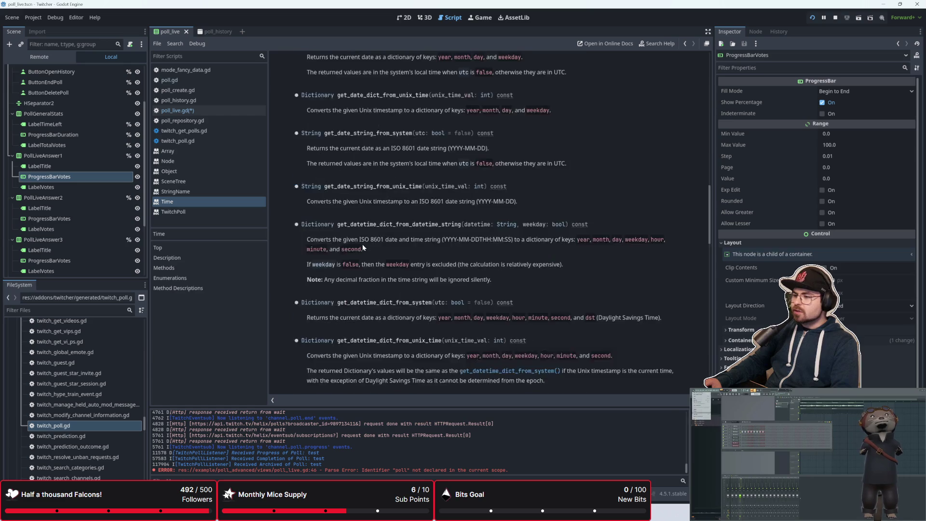
scroll(362, 244, "up", 3)
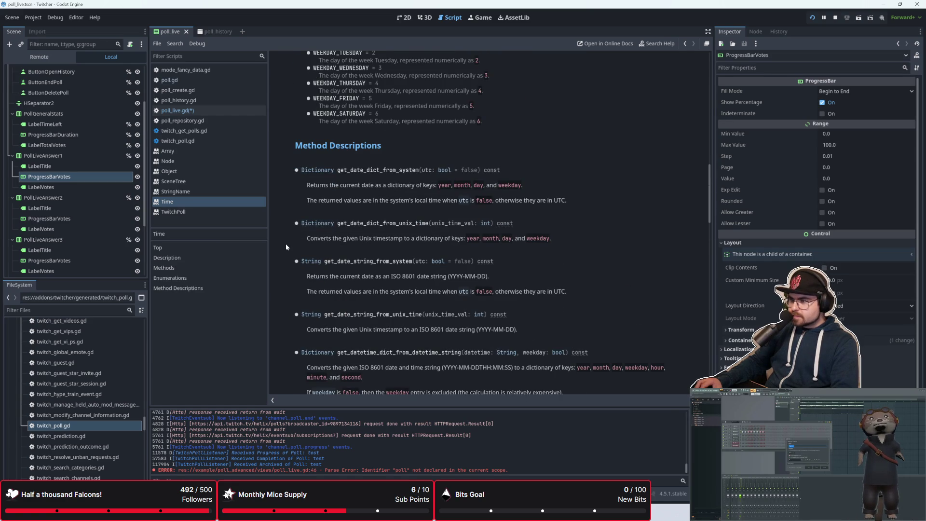
scroll(285, 247, "down", 1)
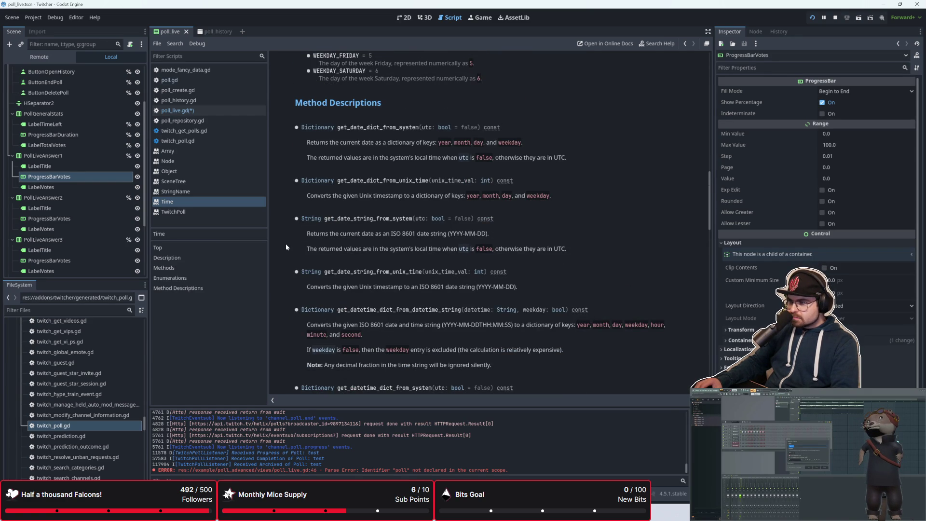
scroll(285, 247, "down", 1)
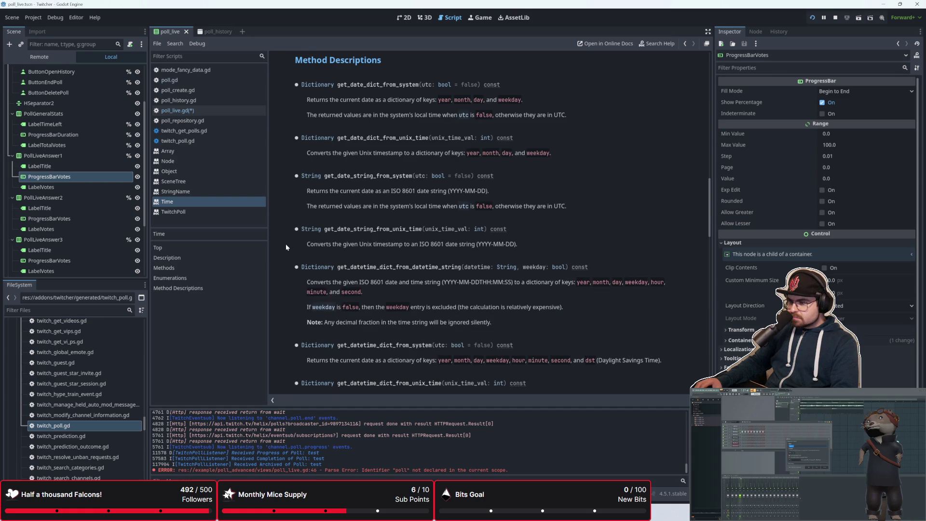
scroll(287, 244, "down", 3)
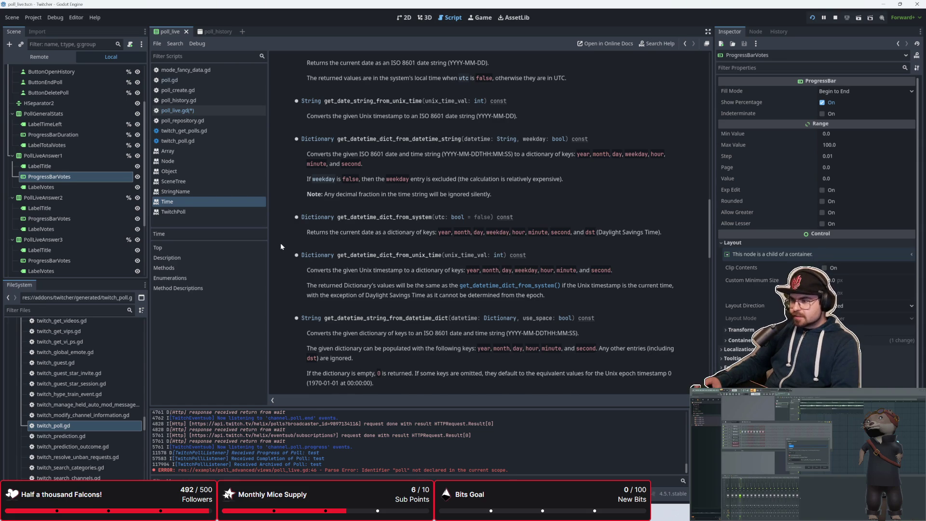
scroll(282, 246, "down", 2)
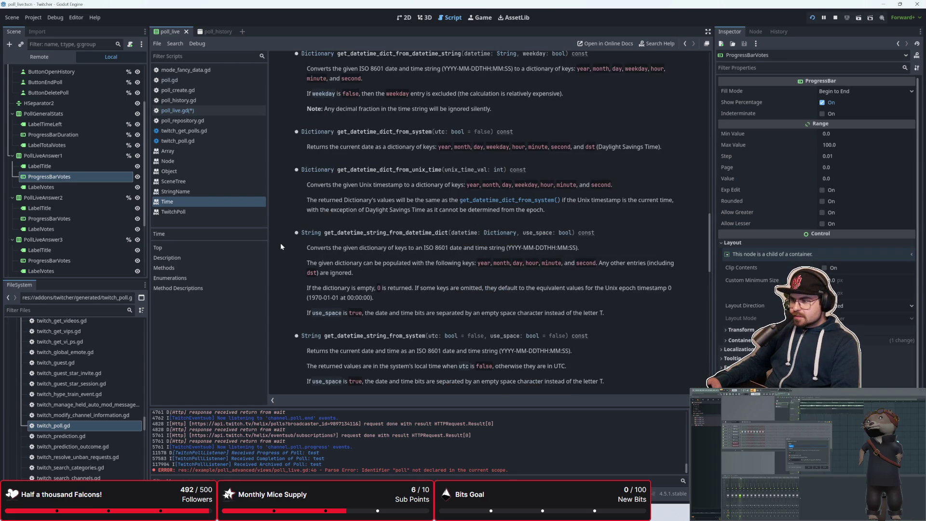
scroll(281, 246, "down", 2)
scroll(281, 247, "down", 1)
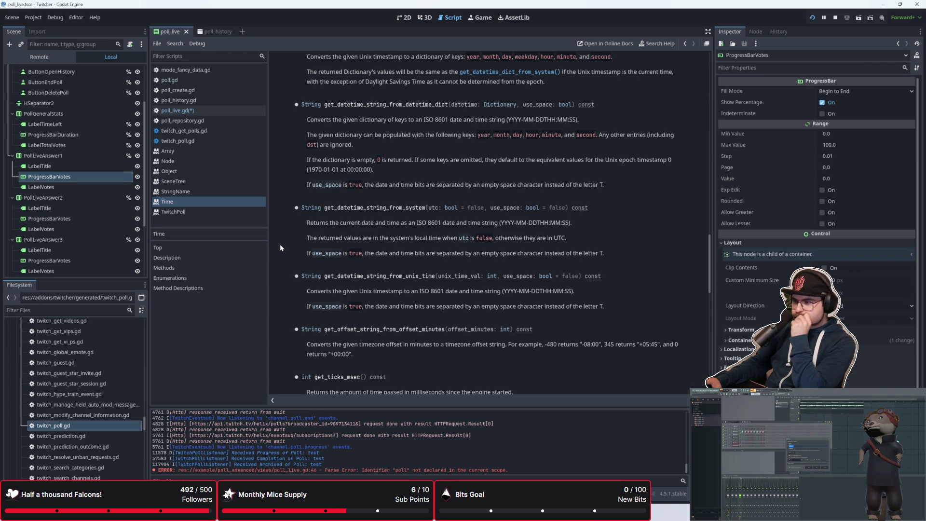
scroll(281, 244, "up", 15)
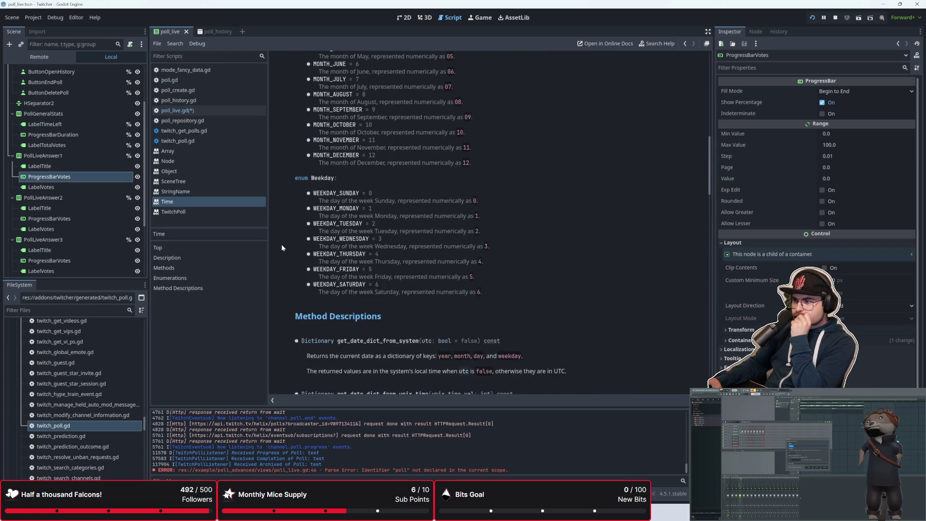
scroll(281, 244, "down", 10)
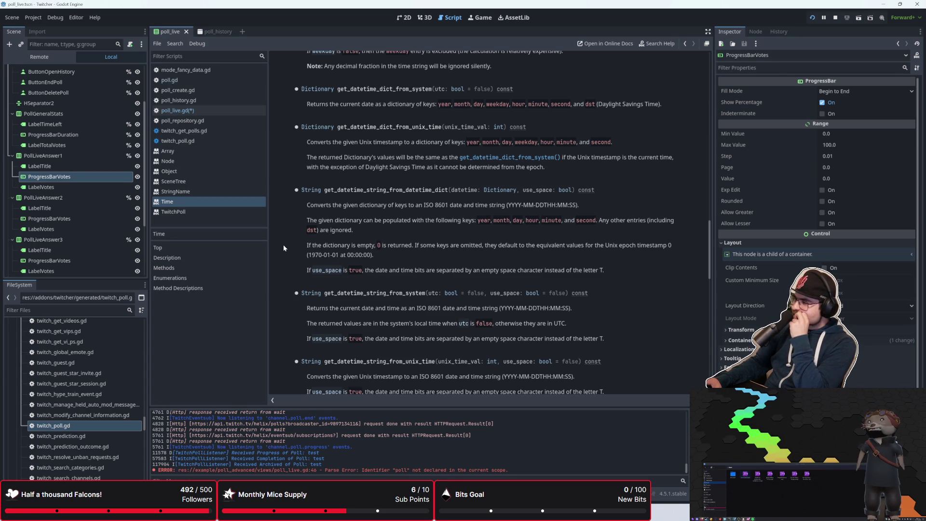
right_click(283, 247)
left_click(262, 206)
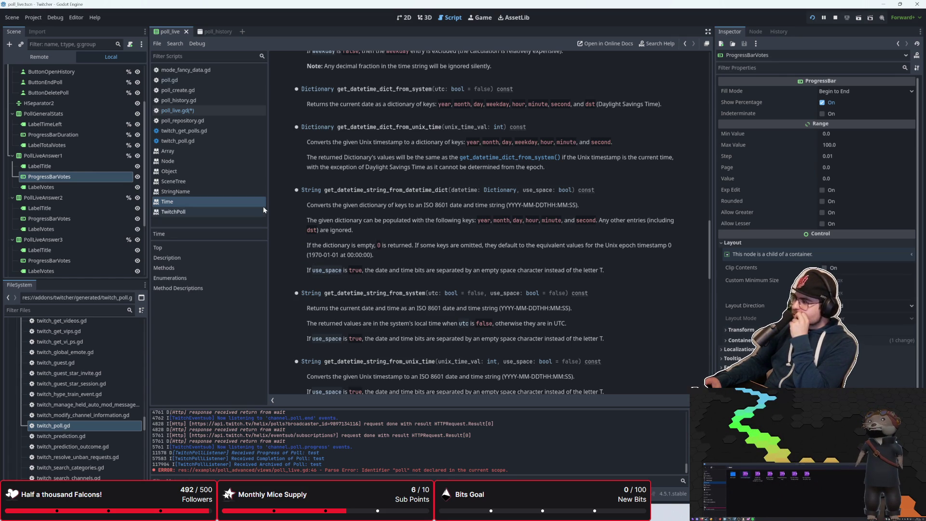